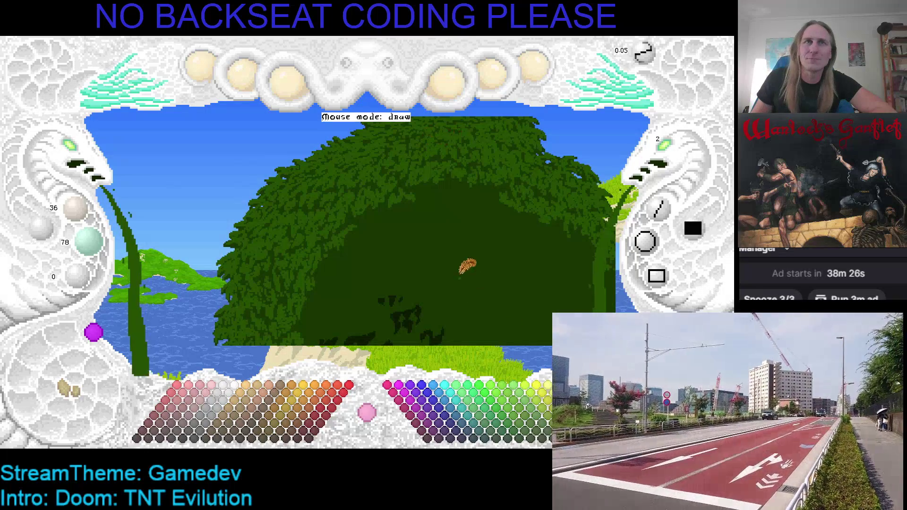
Step: Paint dark-green foliage across the upper-right part of the tree canopy
{"action": "left_click_drag", "start_coordinate": [467, 266], "coordinate": [394, 178]}
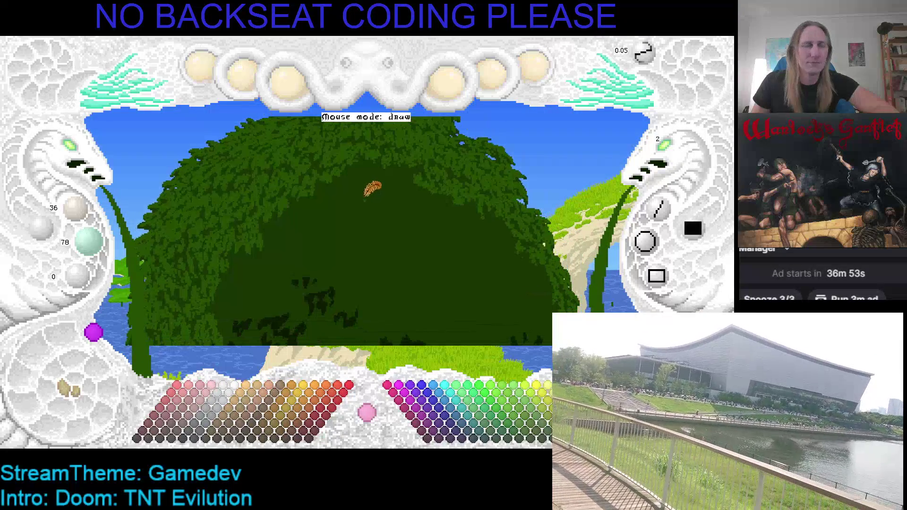
Step: Save the painting, then shift the view left and up toward the canopy's top-left side
{"action": "key", "text": "ctrl+s"}
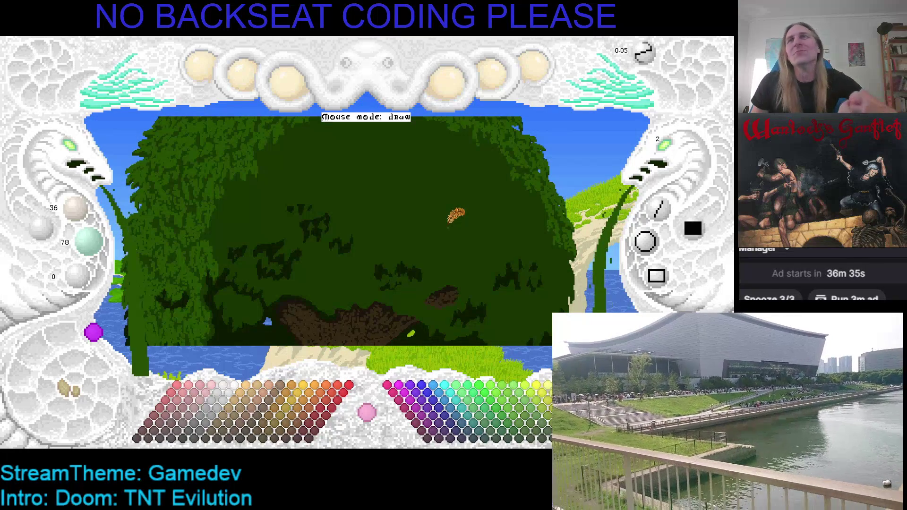
{"action": "key", "text": "Left"}
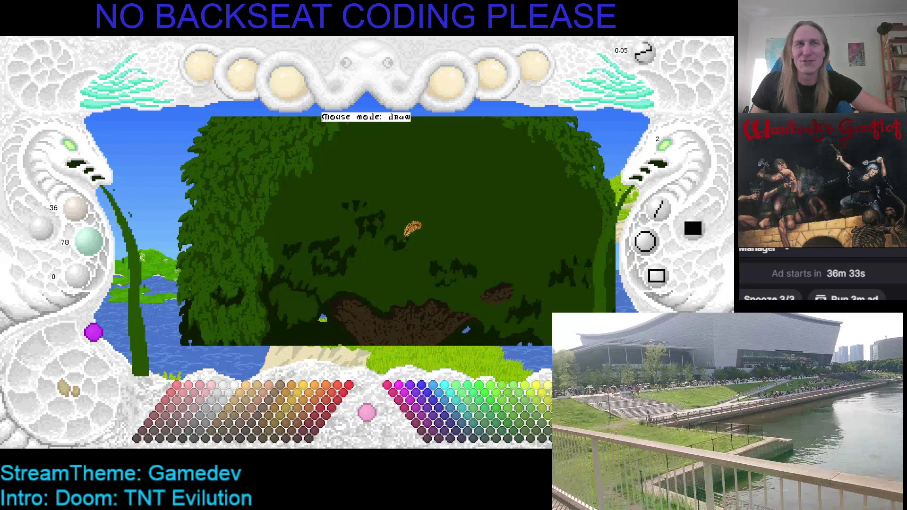
{"action": "key", "text": "Left"}
{"action": "key", "text": "Up"}
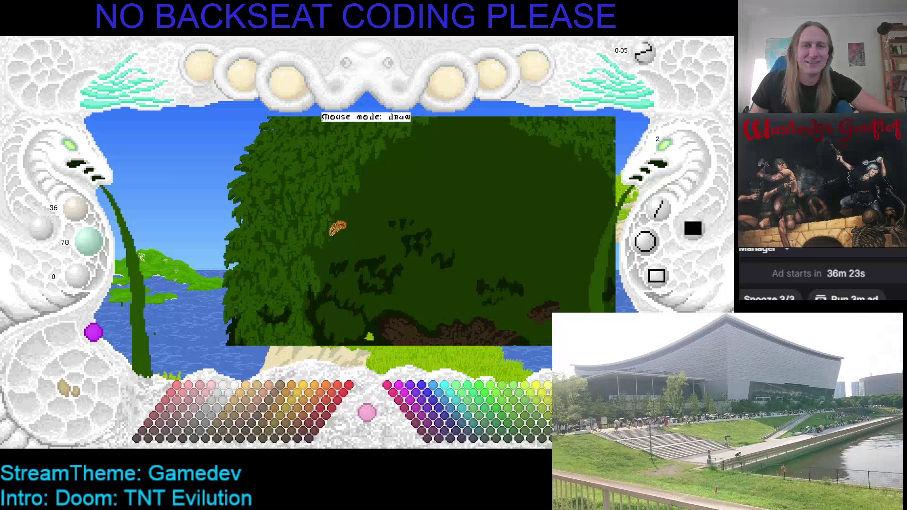
Step: Pan the canvas across the tree toward its right and lower-right areas
{"action": "left_click_drag", "start_coordinate": [336, 229], "coordinate": [277, 214]}
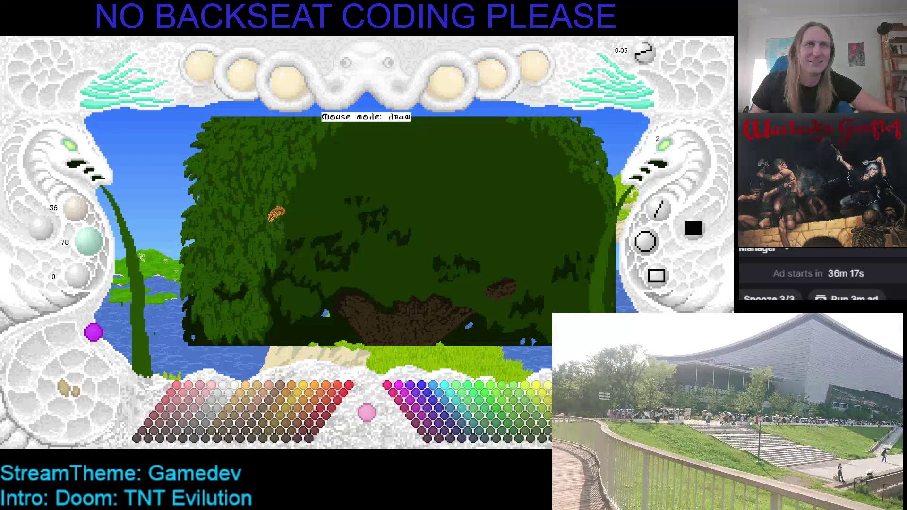
{"action": "left_click_drag", "start_coordinate": [276, 214], "coordinate": [310, 191]}
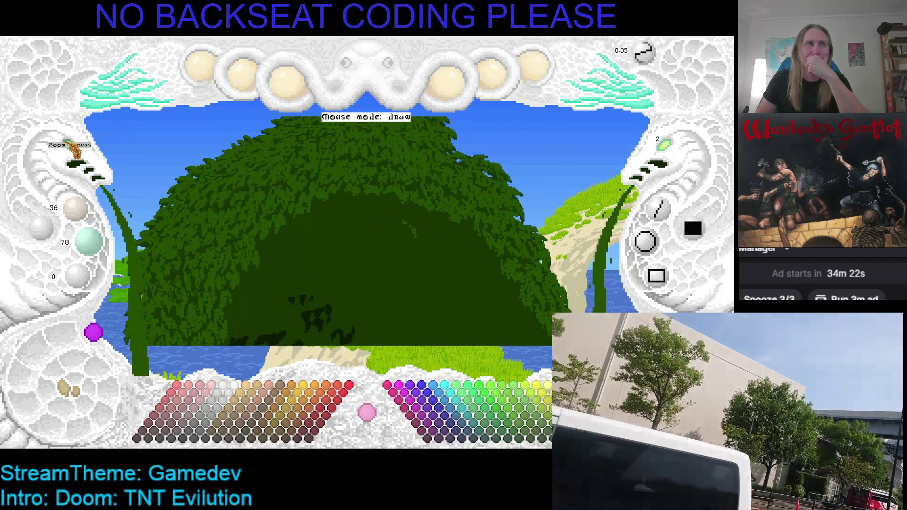
{"action": "left_click", "coordinate": [70, 146]}
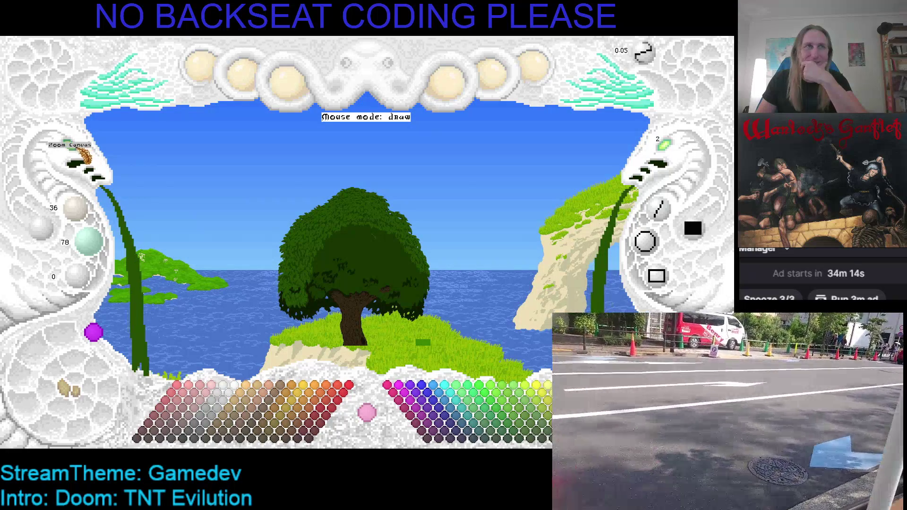
{"action": "left_click", "coordinate": [71, 145]}
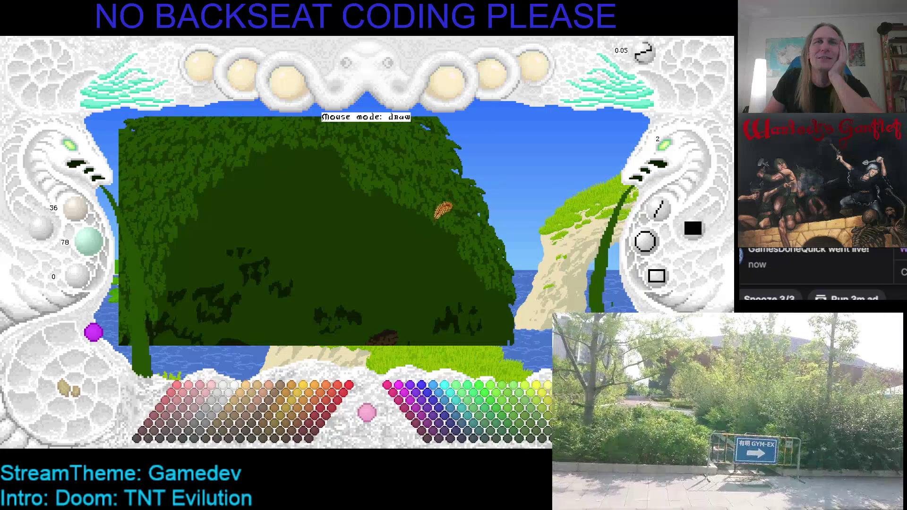
Step: Move the close-up view across the canopy from its upper left to add dark leaf clusters
{"action": "left_click_drag", "start_coordinate": [410, 206], "coordinate": [430, 240]}
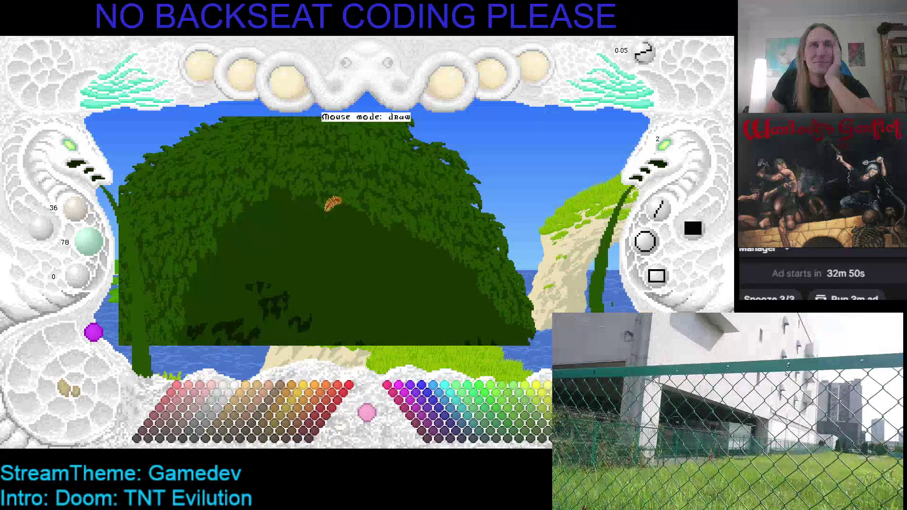
{"action": "left_click_drag", "start_coordinate": [331, 202], "coordinate": [349, 211]}
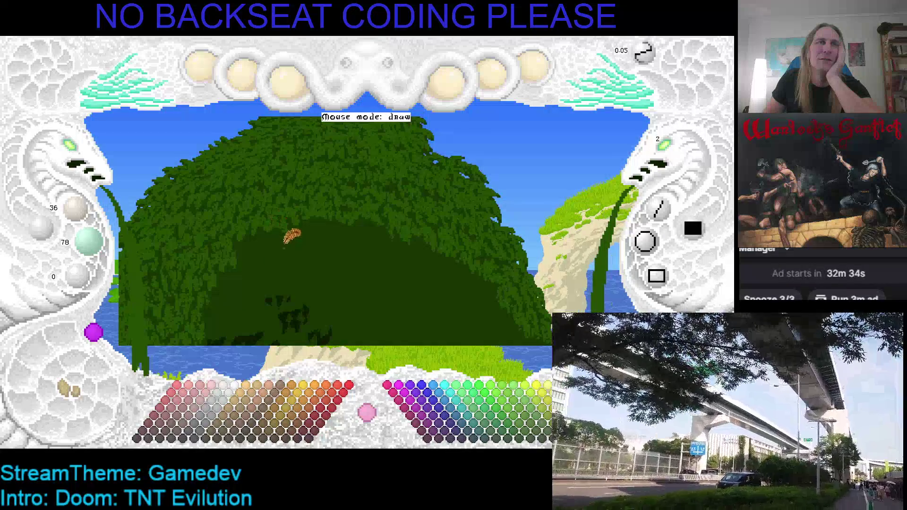
{"action": "scroll", "coordinate": [289, 236], "scroll_direction": "down", "scroll_amount": 2}
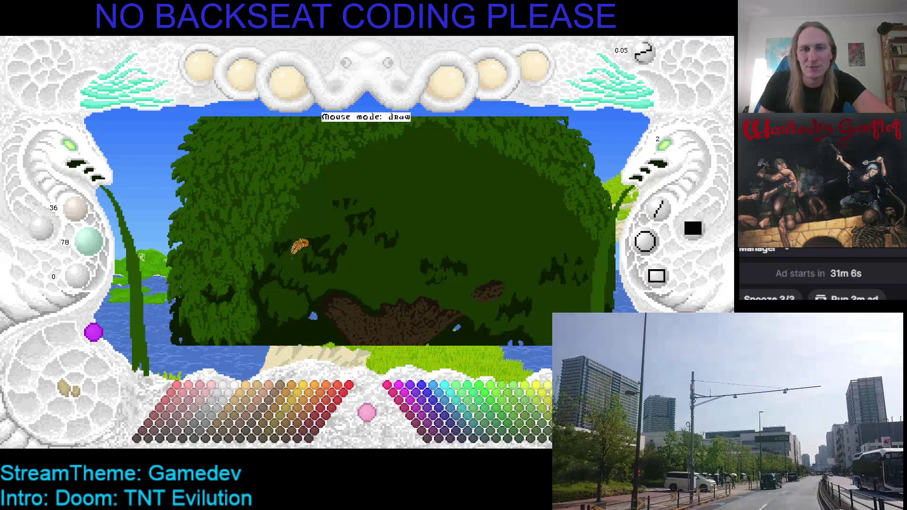
{"action": "left_click_drag", "start_coordinate": [324, 242], "coordinate": [310, 254]}
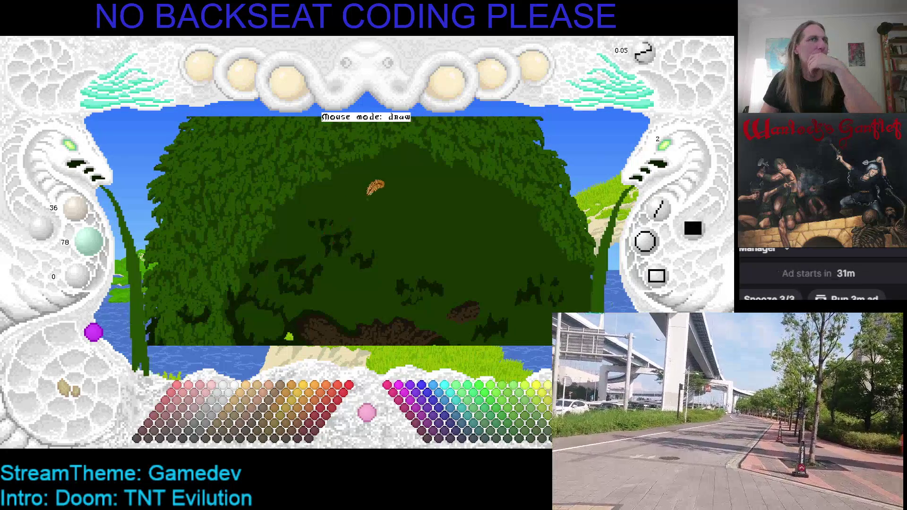
{"action": "mouse_move", "coordinate": [375, 186]}
{"action": "left_mouse_down"}
{"action": "mouse_move", "coordinate": [344, 197]}
{"action": "mouse_move", "coordinate": [351, 189]}
{"action": "left_mouse_up"}
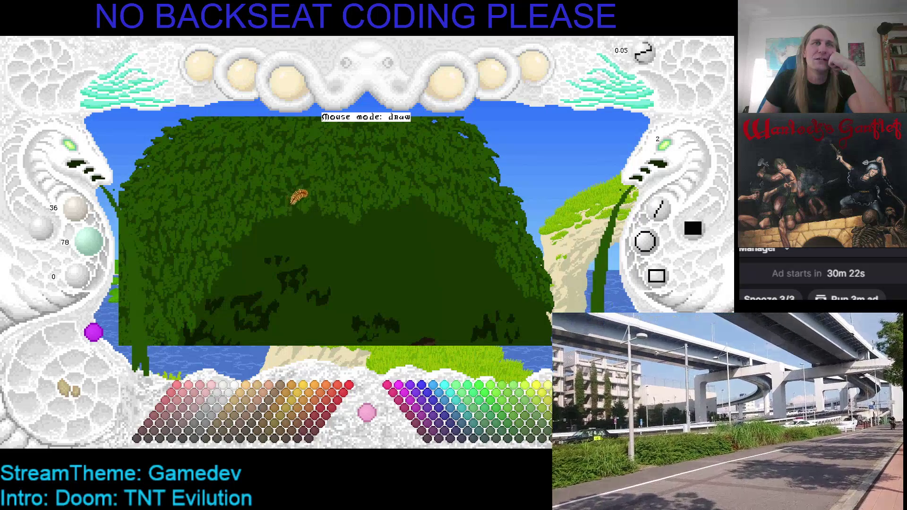
{"action": "scroll", "coordinate": [299, 198], "scroll_direction": "up", "scroll_amount": 1}
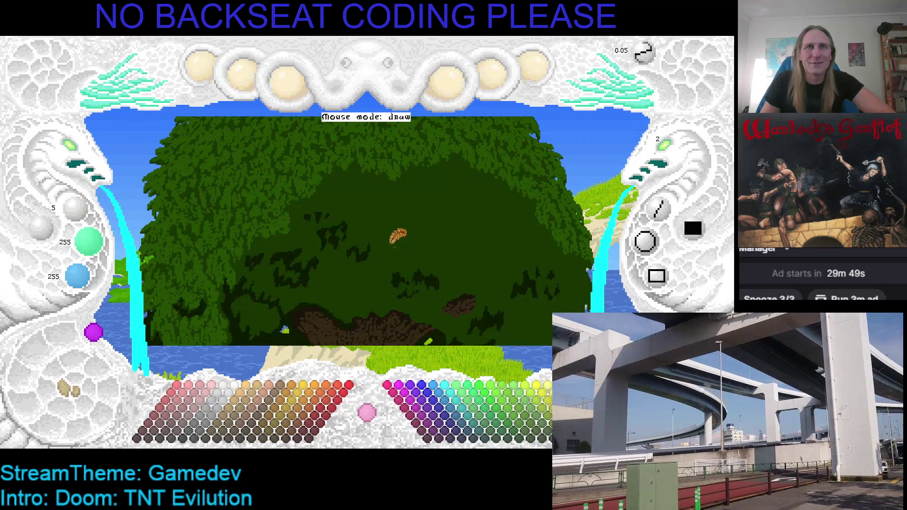
Step: Save the painting, then zoom out and pan until the brown trunk and island appear
{"action": "scroll", "coordinate": [396, 220], "scroll_direction": "up", "scroll_amount": 1}
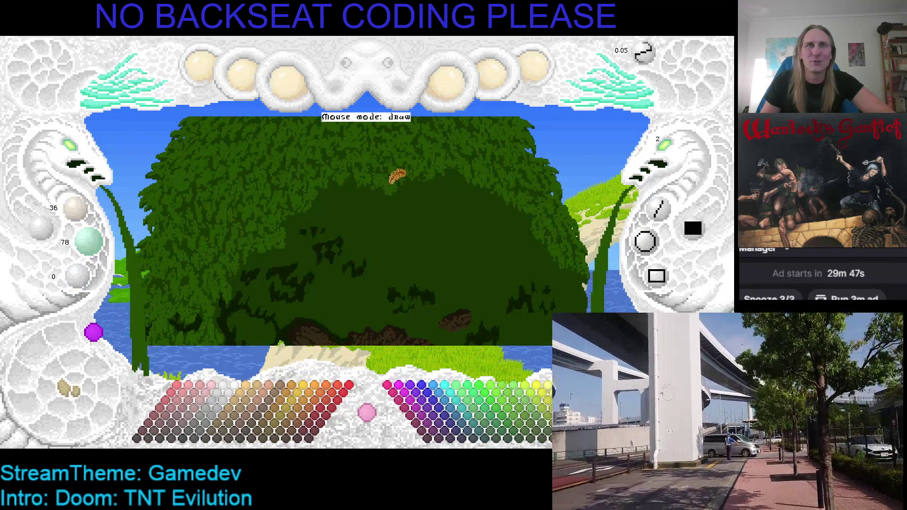
{"action": "key", "text": "ctrl+s"}
{"action": "left_click_drag", "start_coordinate": [444, 213], "coordinate": [386, 215]}
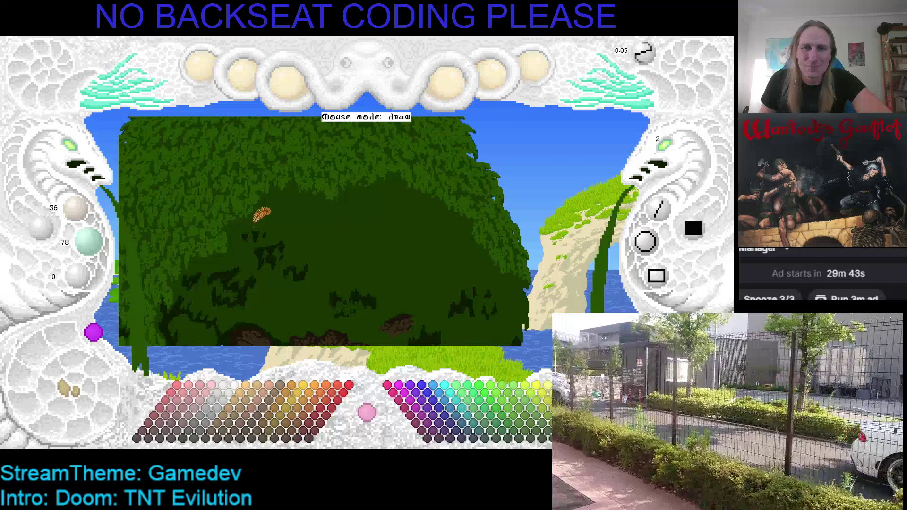
{"action": "scroll", "coordinate": [385, 246], "scroll_direction": "down", "scroll_amount": 1}
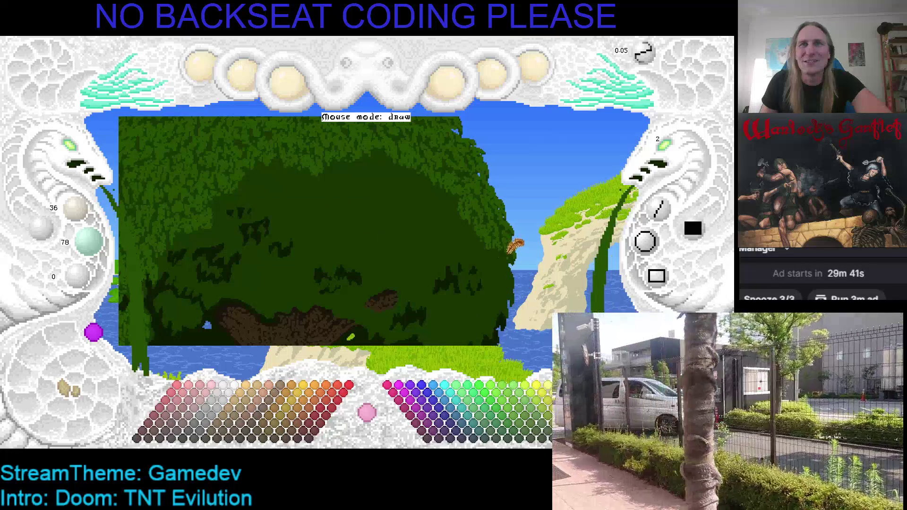
{"action": "left_click_drag", "start_coordinate": [516, 245], "coordinate": [519, 210]}
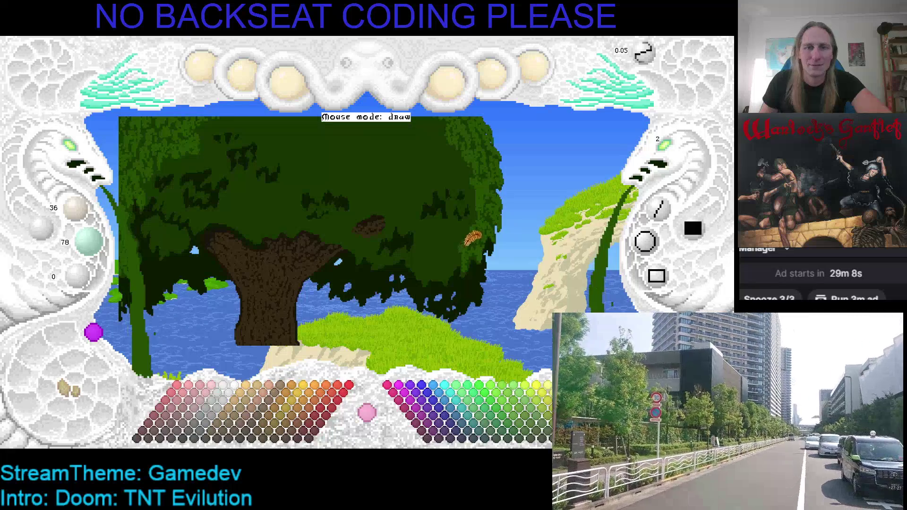
Step: Save, zoom back in on the dense canopy, and save the painting once more
{"action": "key", "text": "ctrl+s"}
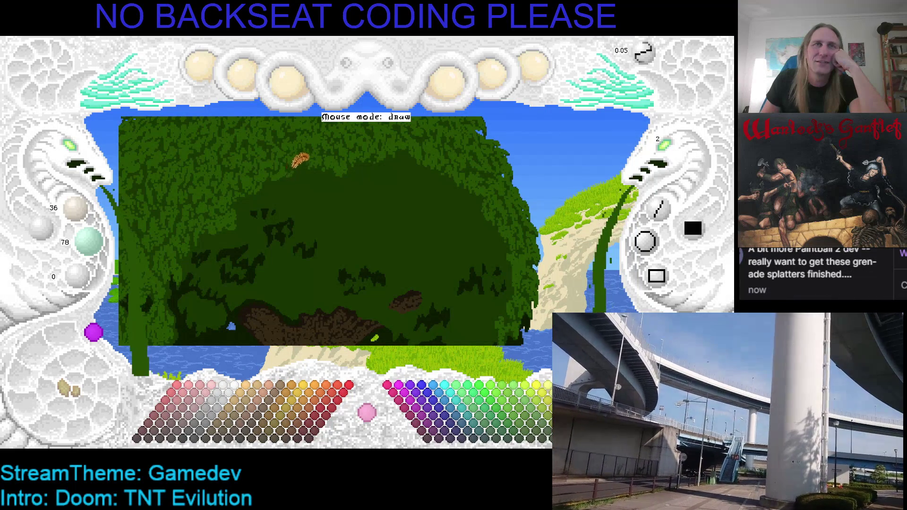
{"action": "scroll", "coordinate": [302, 173], "scroll_direction": "up", "scroll_amount": 1}
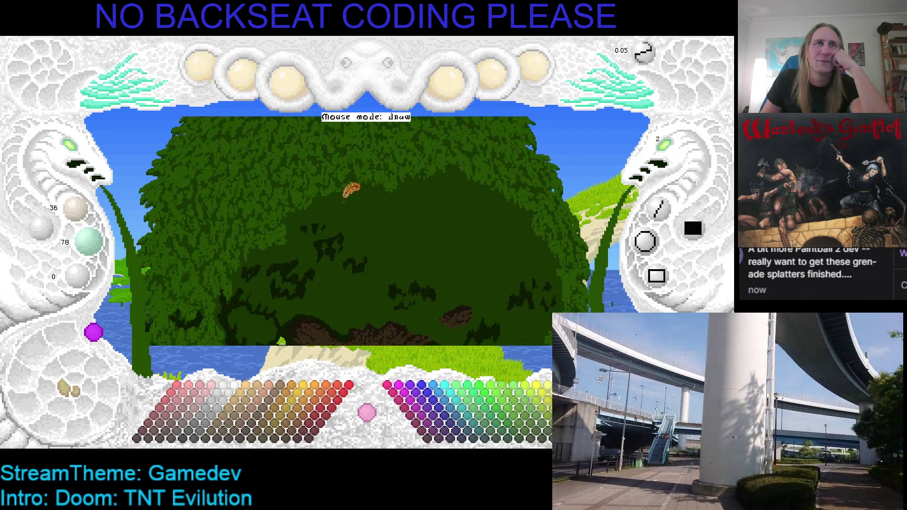
{"action": "key", "text": "ctrl+s"}
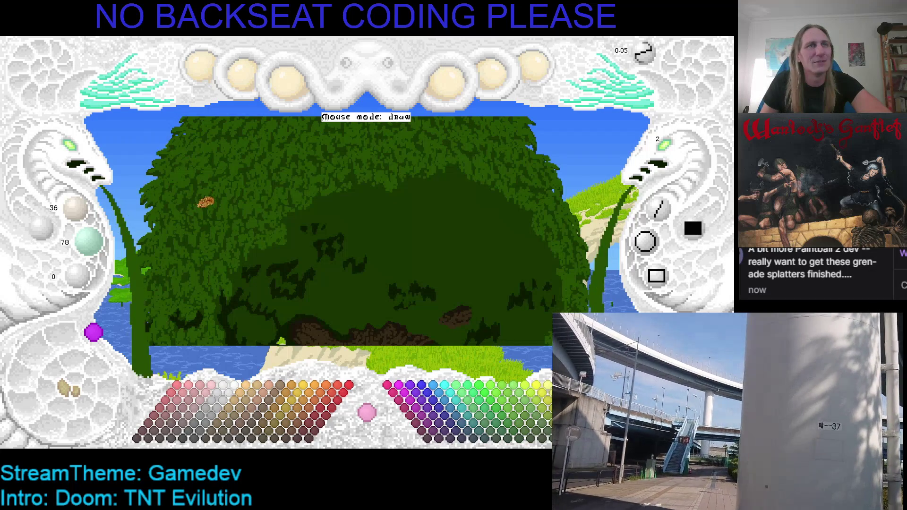
Step: Zoom out with the Zoom Canvas eye and nudge the full scene slightly right and down
{"action": "left_click", "coordinate": [75, 149]}
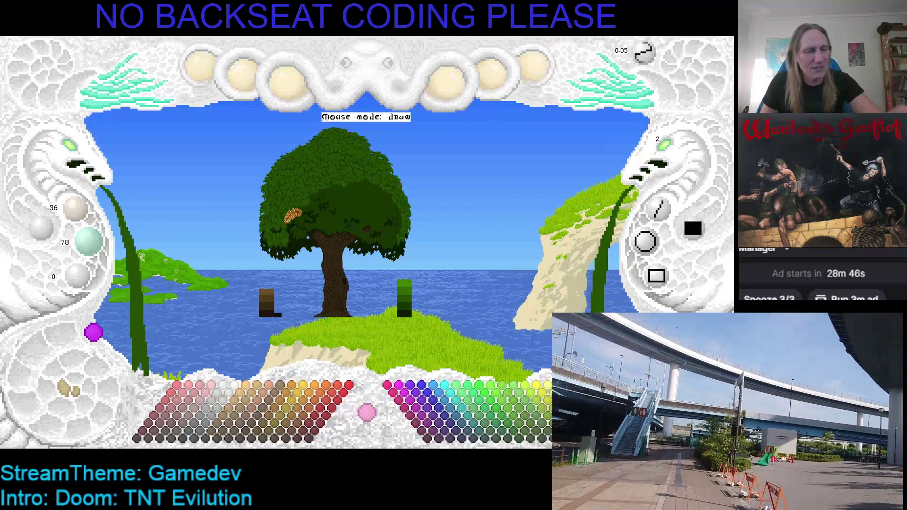
{"action": "left_click_drag", "start_coordinate": [300, 221], "coordinate": [310, 226]}
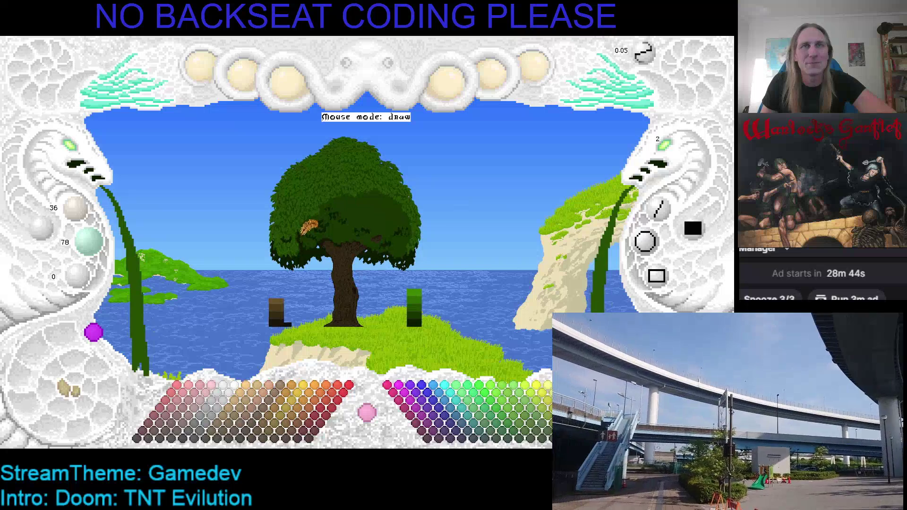